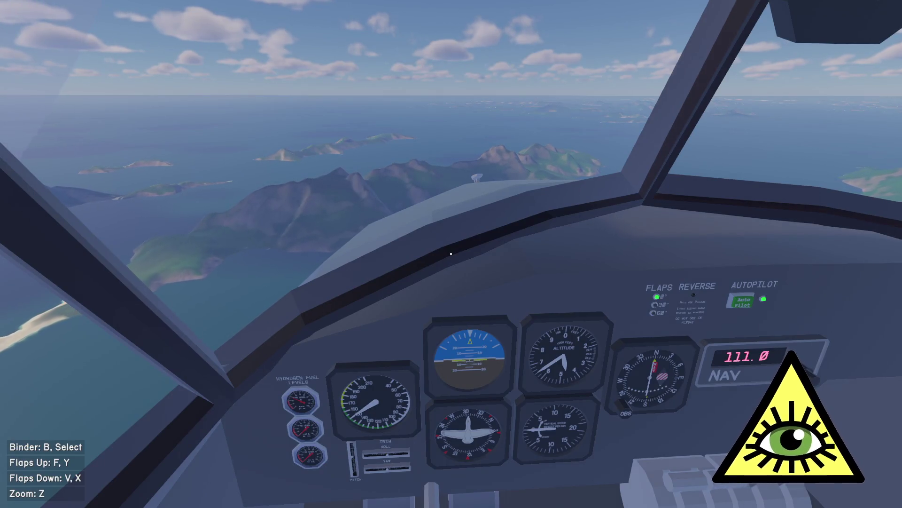
# Step: Zoom in on the four overhead gauges and back out, engage the autopilot, then pause the game
pyautogui.moveTo(451, 253)
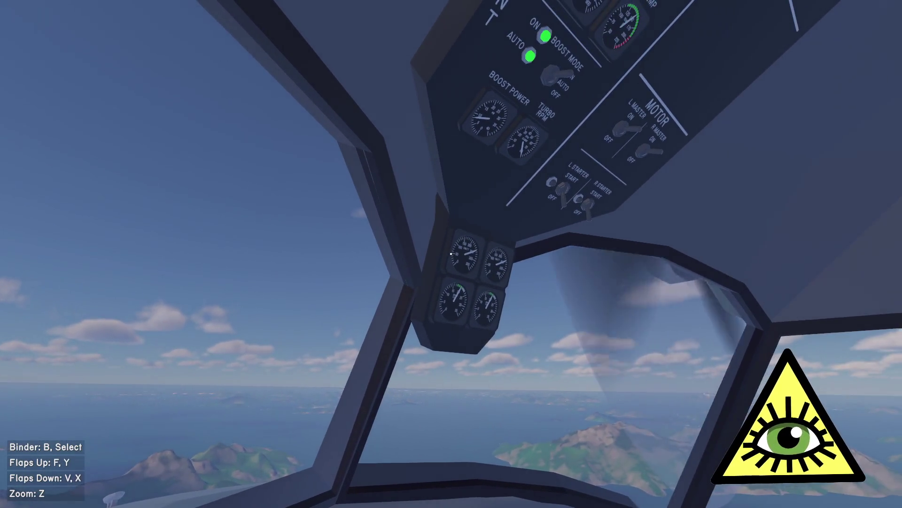
pyautogui.press('z')
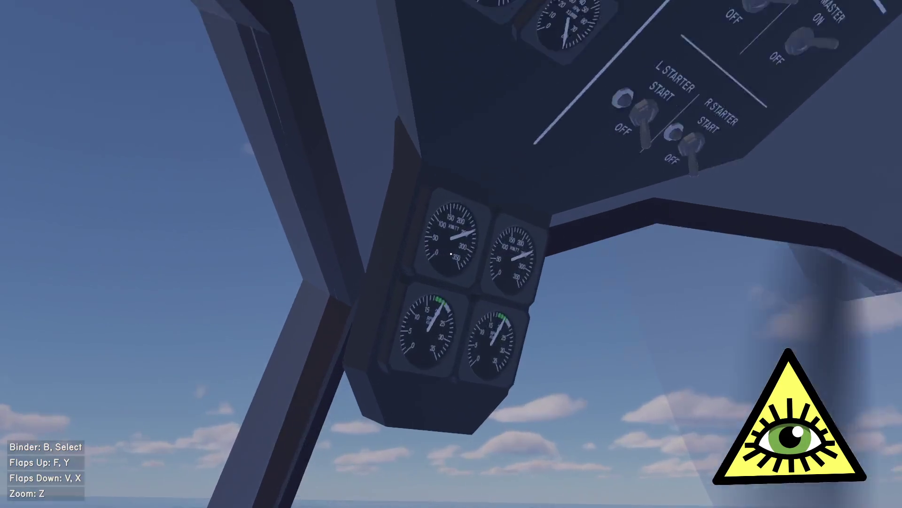
pyautogui.press('z')
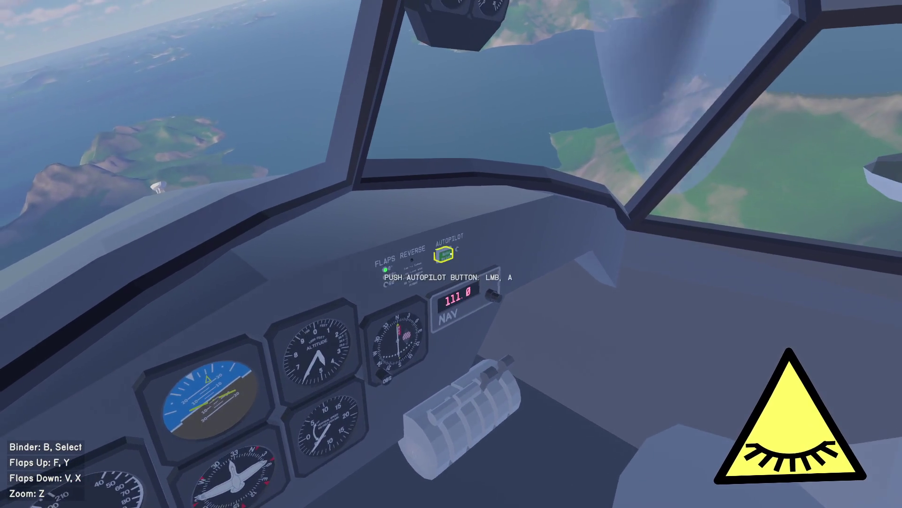
pyautogui.click(451, 254)
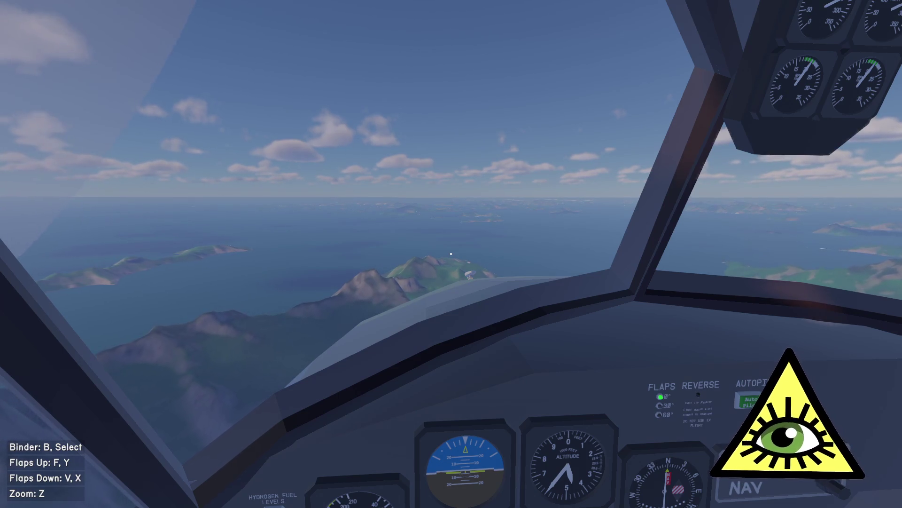
pyautogui.press('Escape')
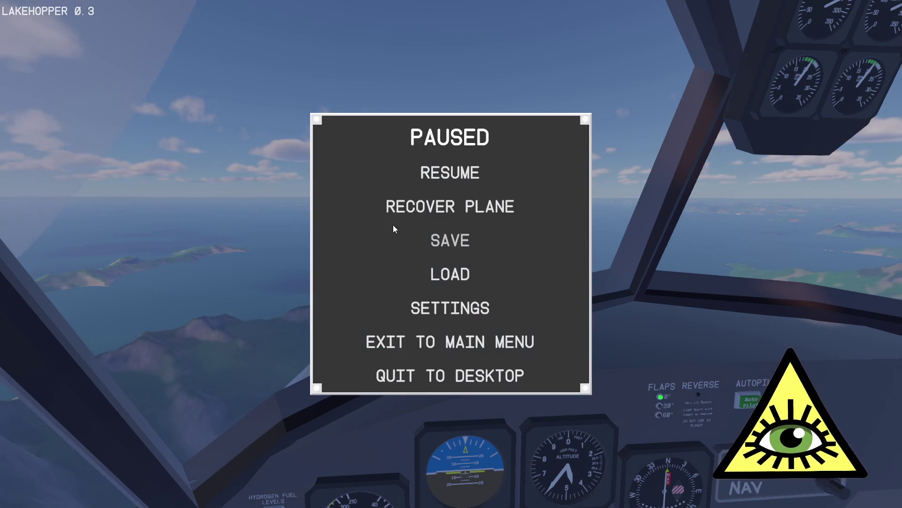
# Step: Leave the pause menu to resume the flight and switch to the Release Devlog card in Firefox
pyautogui.click(446, 307)
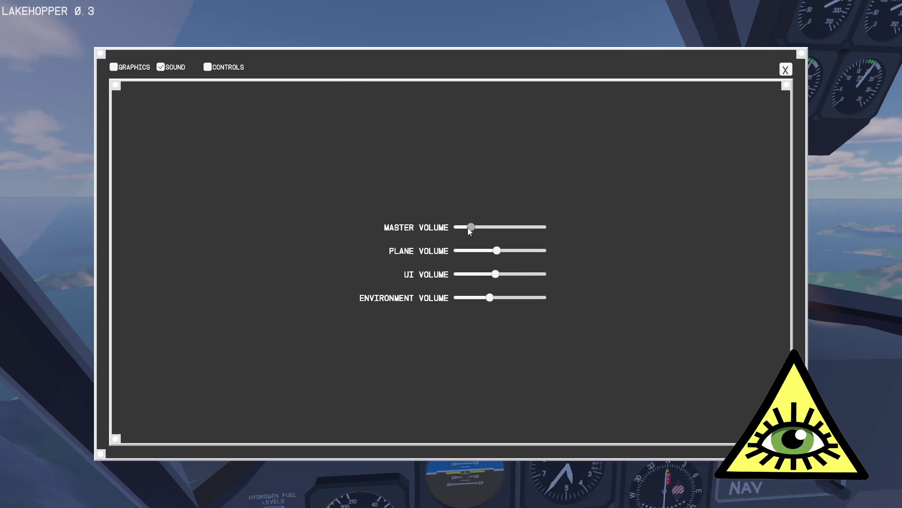
pyautogui.click(786, 71)
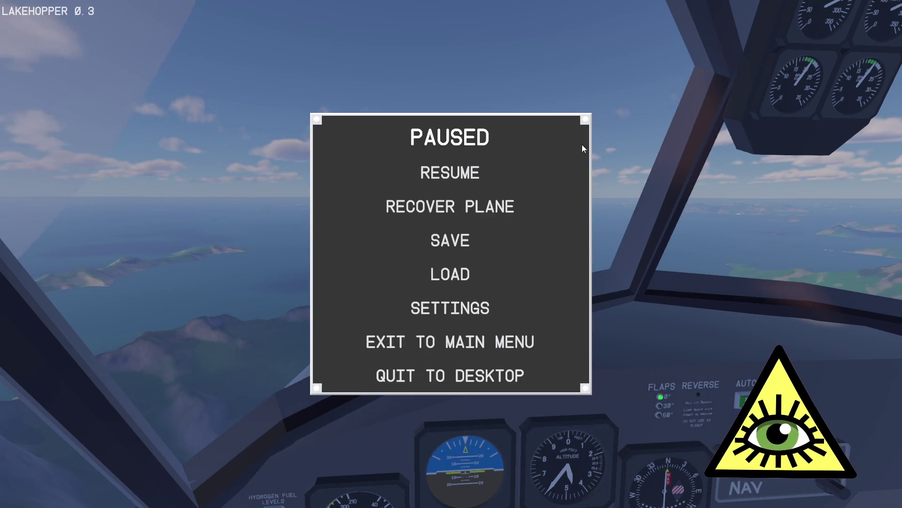
pyautogui.click(450, 173)
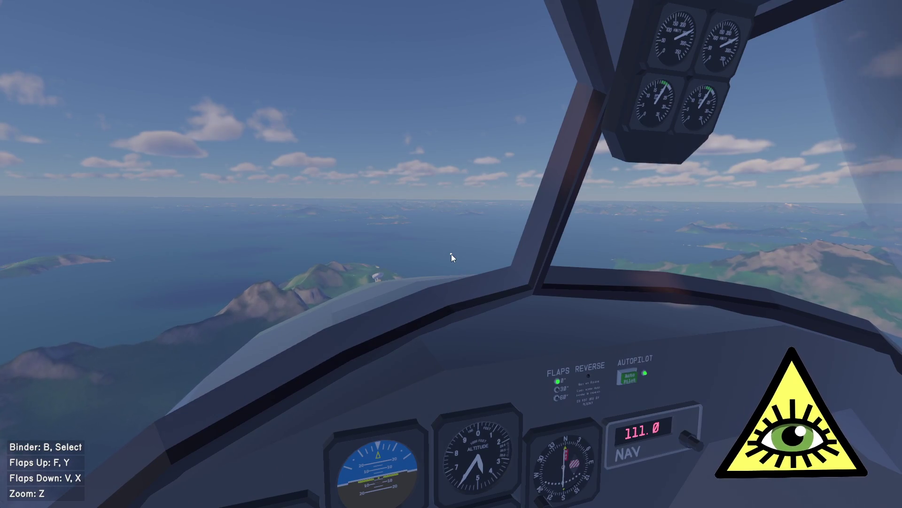
pyautogui.hotkey('alt', 'Tab')
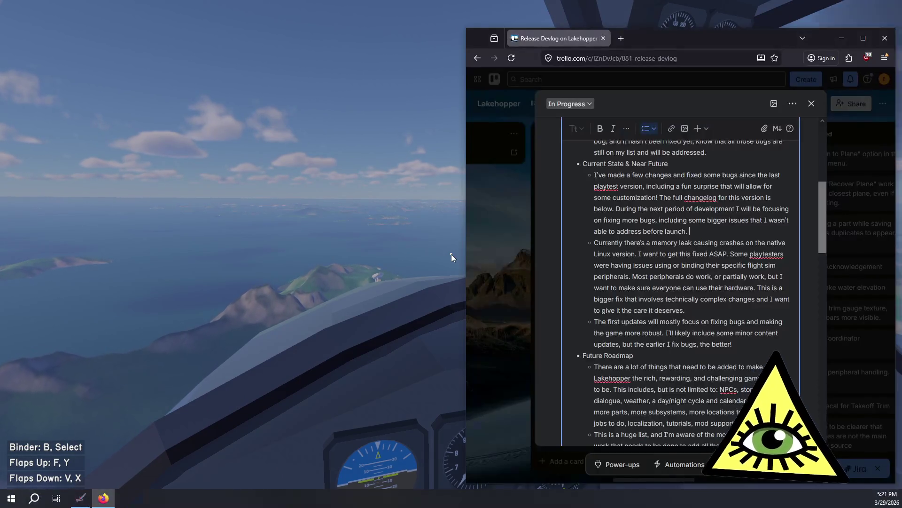
pyautogui.click(723, 232)
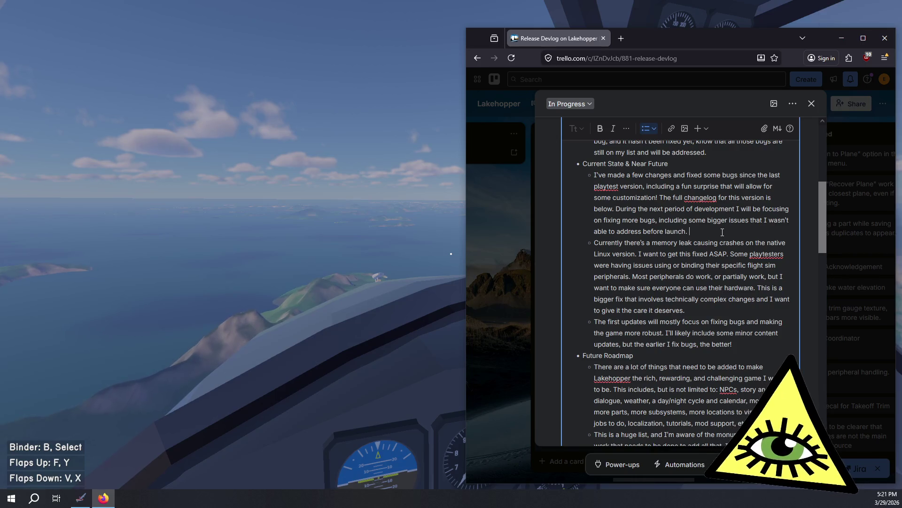
pyautogui.click(720, 309)
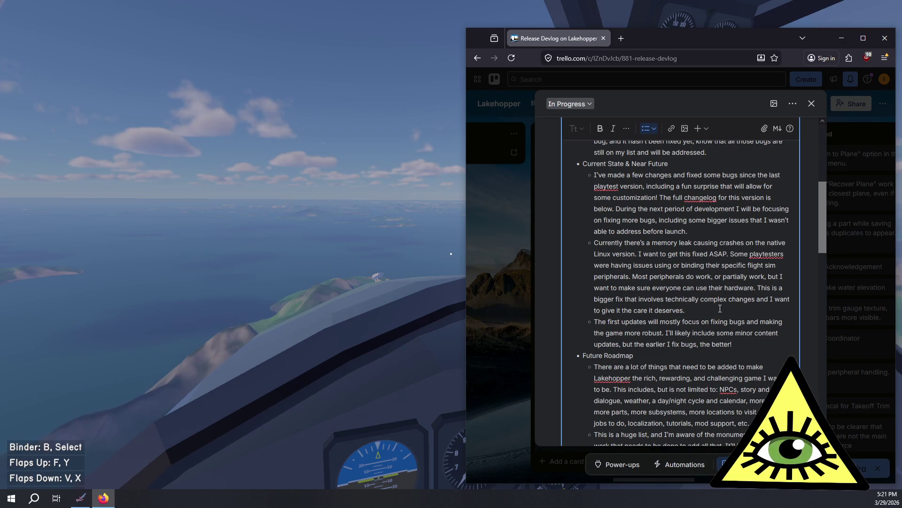
pyautogui.scroll(-2, 726, 310)
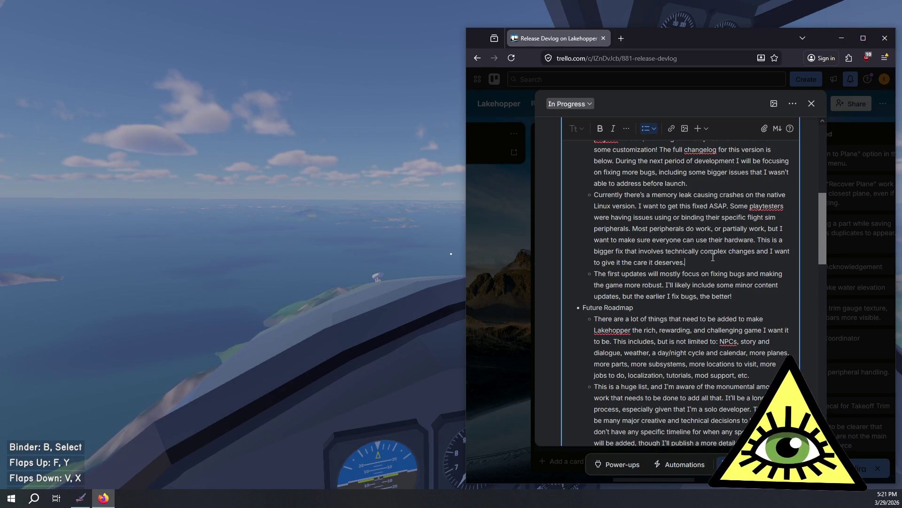
pyautogui.moveTo(685, 263)
pyautogui.mouseDown()
pyautogui.moveTo(667, 207)
pyautogui.moveTo(668, 239)
pyautogui.moveTo(670, 229)
pyautogui.moveTo(695, 228)
pyautogui.mouseUp()
pyautogui.click(695, 228)
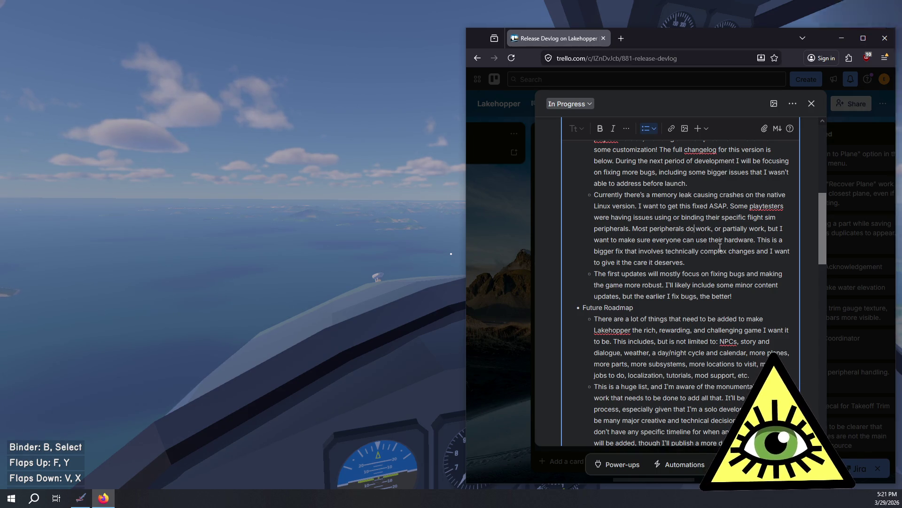
pyautogui.hotkey('alt', 'Tab')
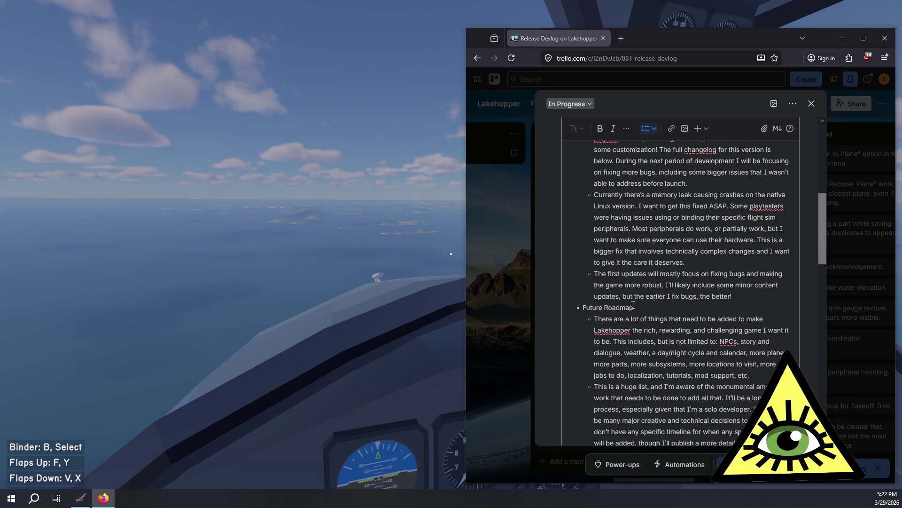
pyautogui.click(746, 295)
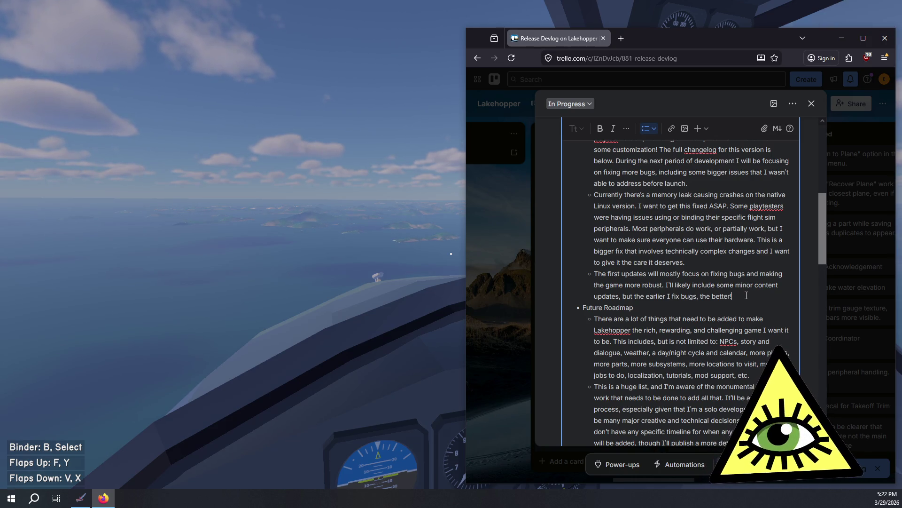
pyautogui.scroll(-3, 746, 295)
pyautogui.scroll(-1, 747, 298)
pyautogui.write('!')
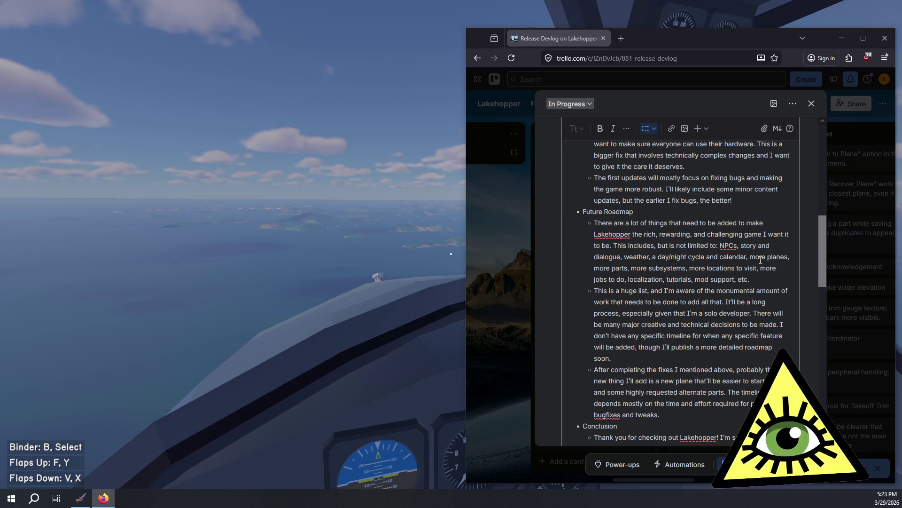
pyautogui.click(733, 200)
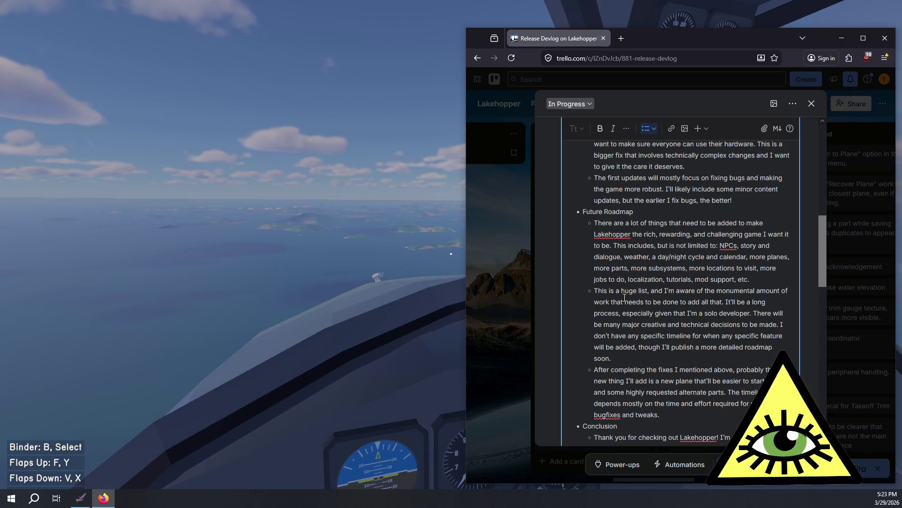
pyautogui.click(622, 361)
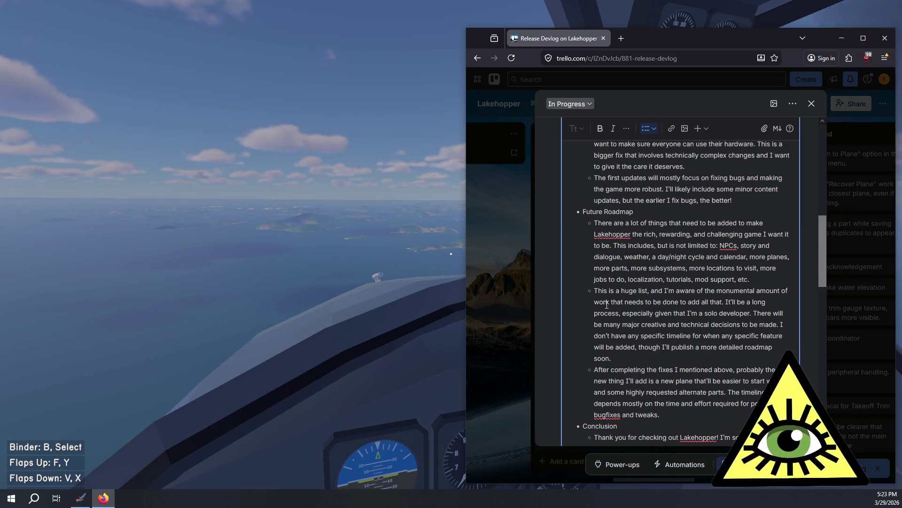
pyautogui.moveTo(602, 291)
pyautogui.mouseDown()
pyautogui.moveTo(704, 292)
pyautogui.moveTo(736, 311)
pyautogui.mouseUp()
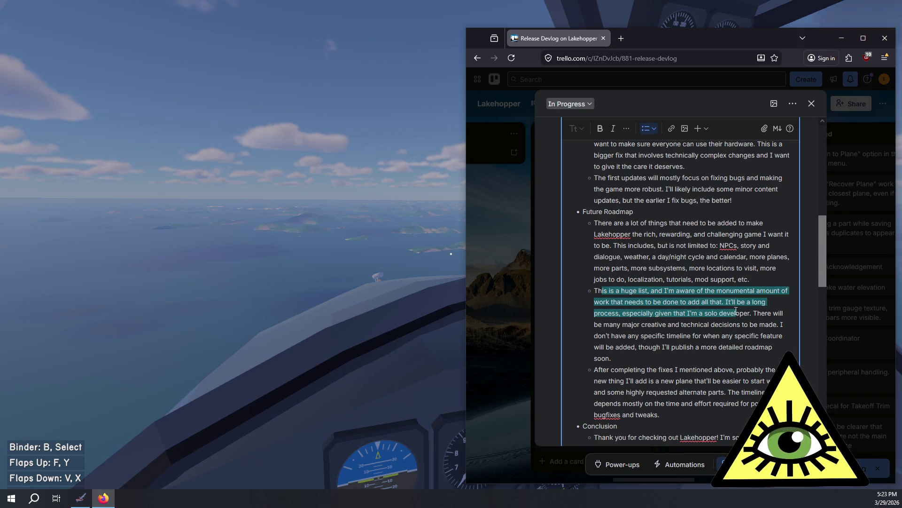
pyautogui.click(737, 310)
pyautogui.scroll(1, 657, 184)
pyautogui.scroll(2, 657, 184)
pyautogui.moveTo(611, 227); pyautogui.dragTo(717, 246)
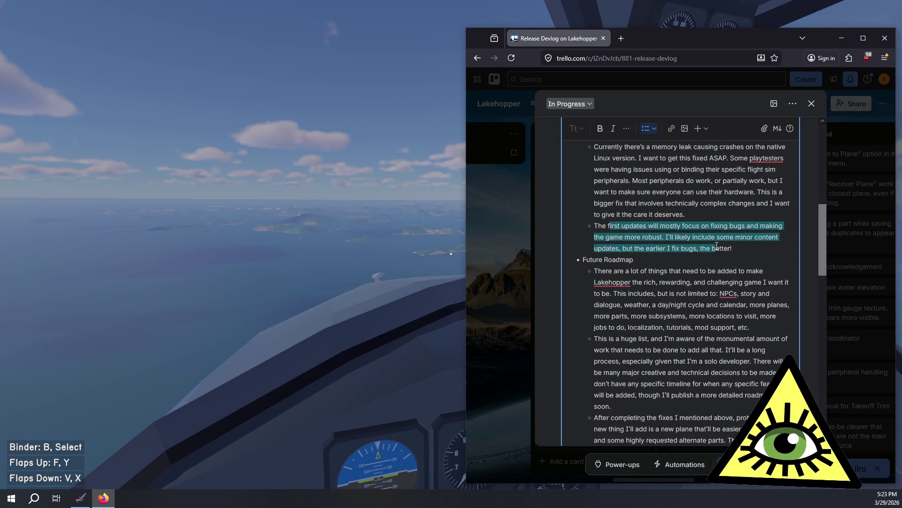
pyautogui.moveTo(716, 246)
pyautogui.mouseDown()
pyautogui.moveTo(607, 230)
pyautogui.moveTo(720, 252)
pyautogui.mouseUp()
pyautogui.click(608, 230)
pyautogui.click(720, 251)
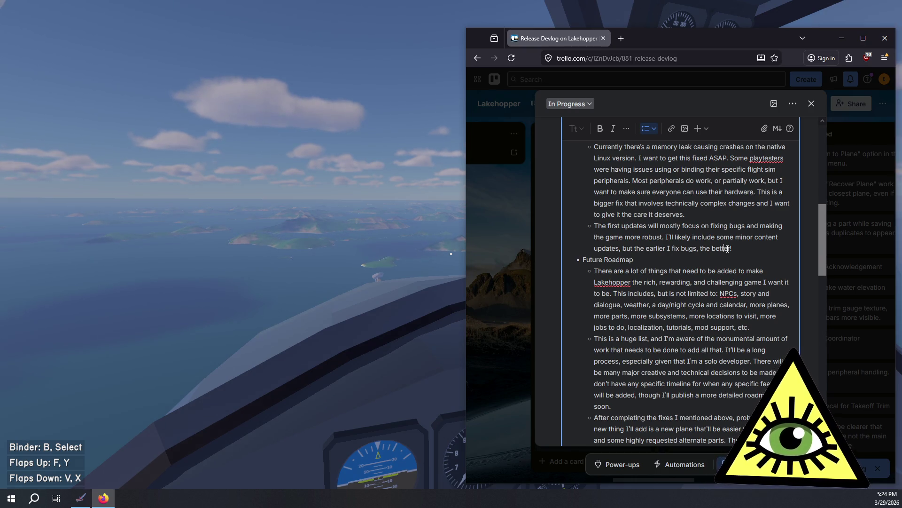
pyautogui.click(720, 226)
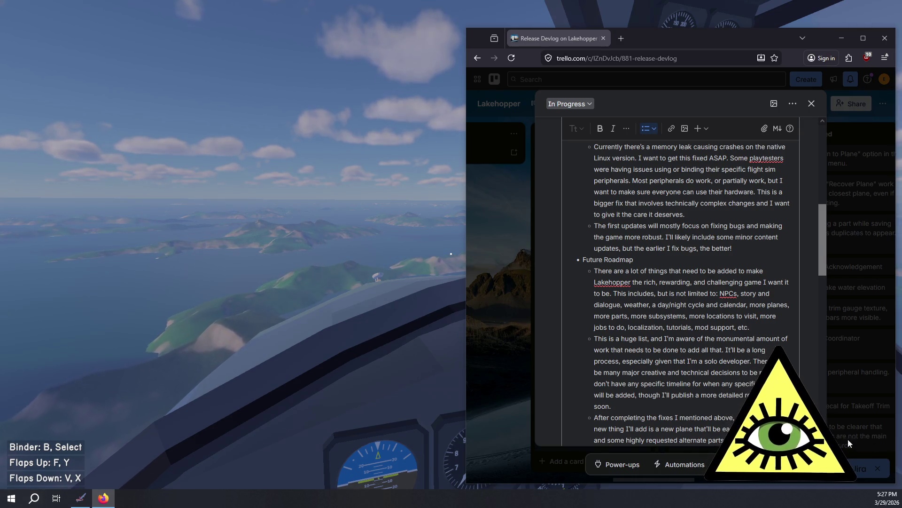
pyautogui.click(577, 284)
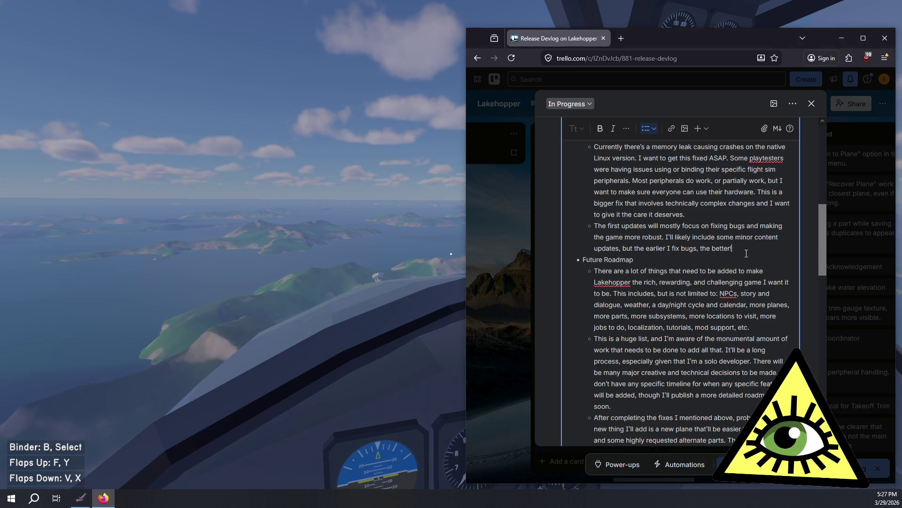
pyautogui.moveTo(606, 271)
pyautogui.mouseDown()
pyautogui.moveTo(674, 291)
pyautogui.moveTo(768, 286)
pyautogui.moveTo(675, 296)
pyautogui.moveTo(717, 299)
pyautogui.moveTo(699, 308)
pyautogui.moveTo(751, 306)
pyautogui.moveTo(752, 318)
pyautogui.moveTo(695, 328)
pyautogui.moveTo(773, 318)
pyautogui.moveTo(660, 328)
pyautogui.moveTo(750, 329)
pyautogui.mouseUp()
pyautogui.click(750, 329)
# Step: Add 'along the way' after 'made' in the 'This is a huge list' roadmap paragraph
pyautogui.scroll(-2, 620, 235)
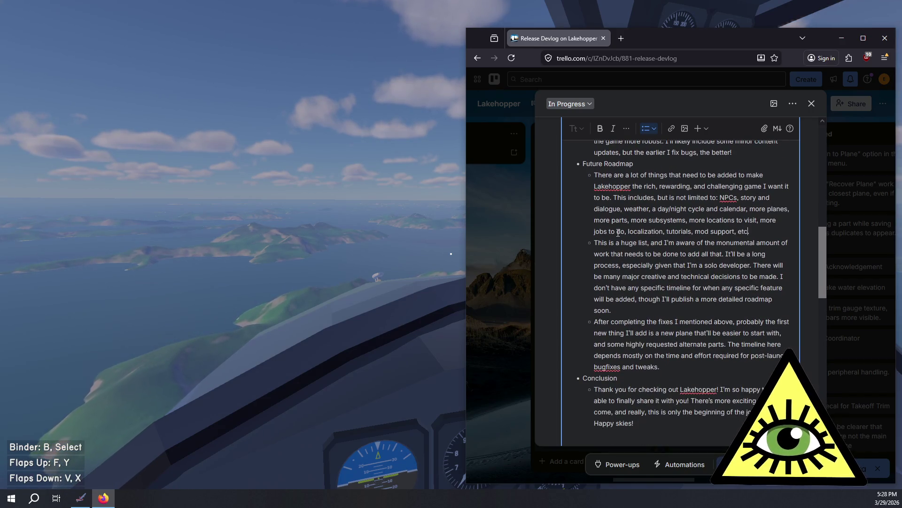
pyautogui.moveTo(612, 244)
pyautogui.mouseDown()
pyautogui.moveTo(645, 266)
pyautogui.moveTo(783, 277)
pyautogui.moveTo(728, 296)
pyautogui.mouseUp()
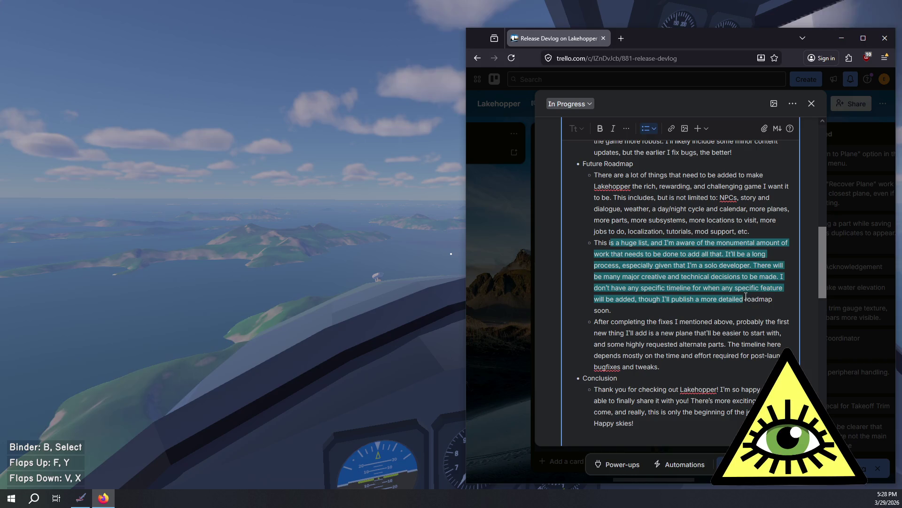
pyautogui.moveTo(747, 300)
pyautogui.mouseDown()
pyautogui.moveTo(737, 309)
pyautogui.moveTo(709, 299)
pyautogui.mouseUp()
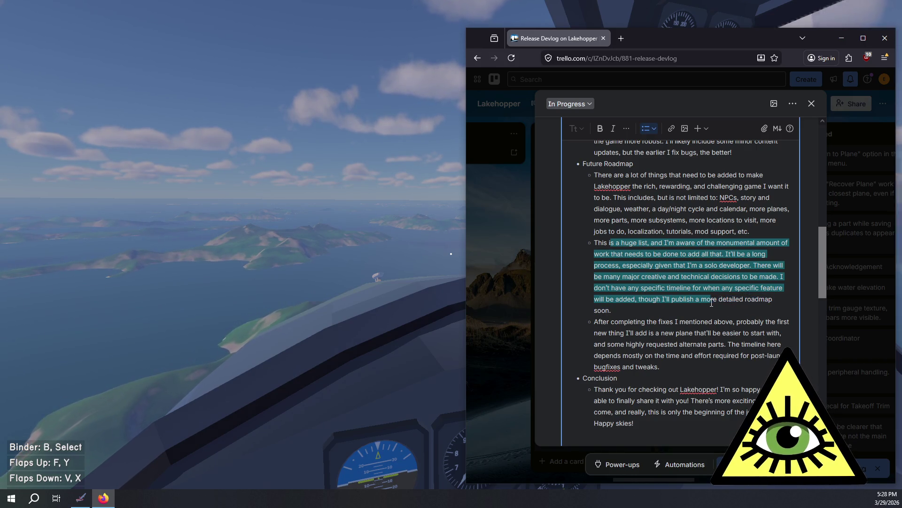
pyautogui.click(777, 277)
pyautogui.write('along t')
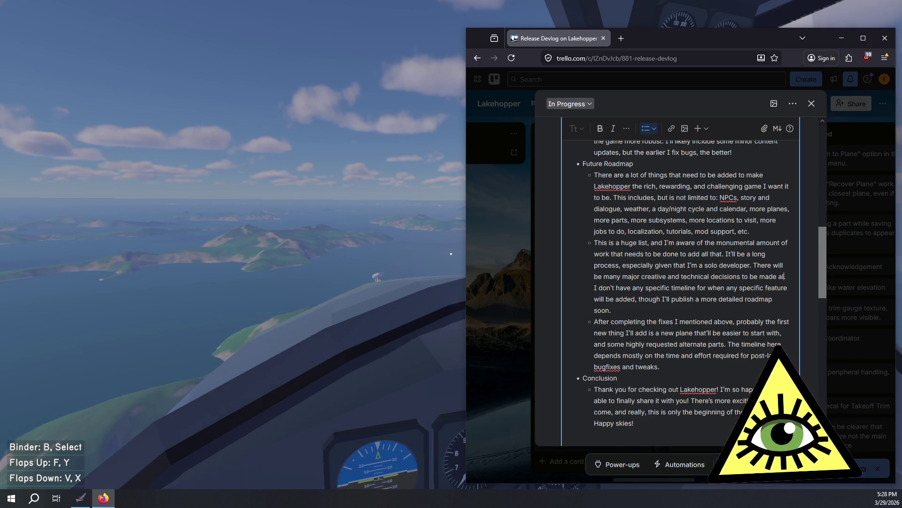
pyautogui.write("he way. I don't have any specific timeline for when any")
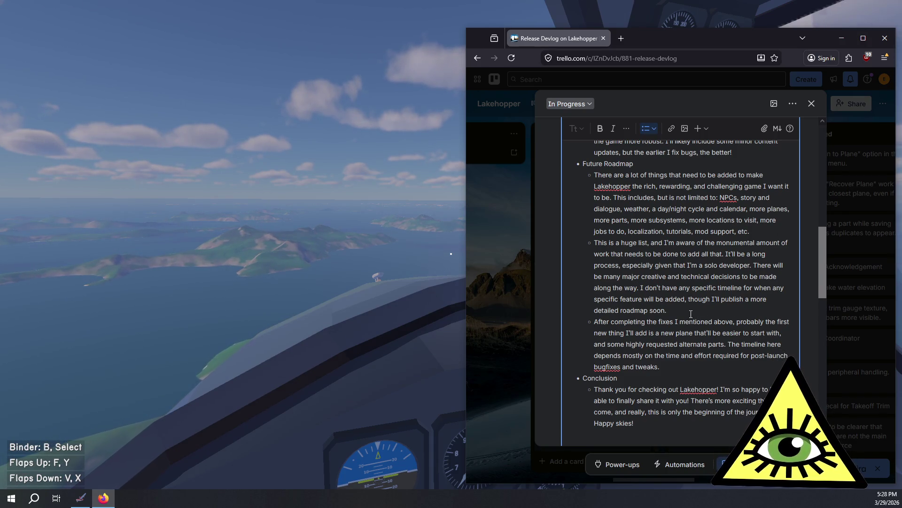
pyautogui.moveTo(603, 321); pyautogui.dragTo(653, 368)
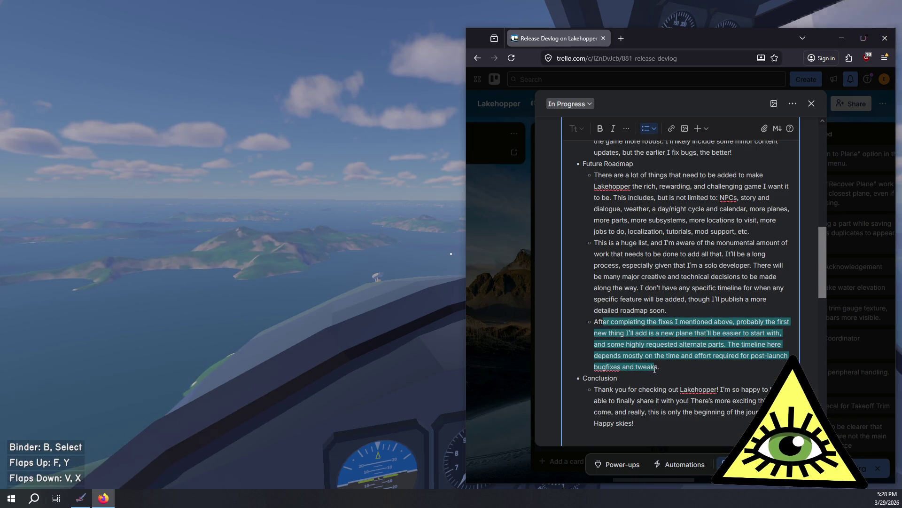
pyautogui.click(649, 367)
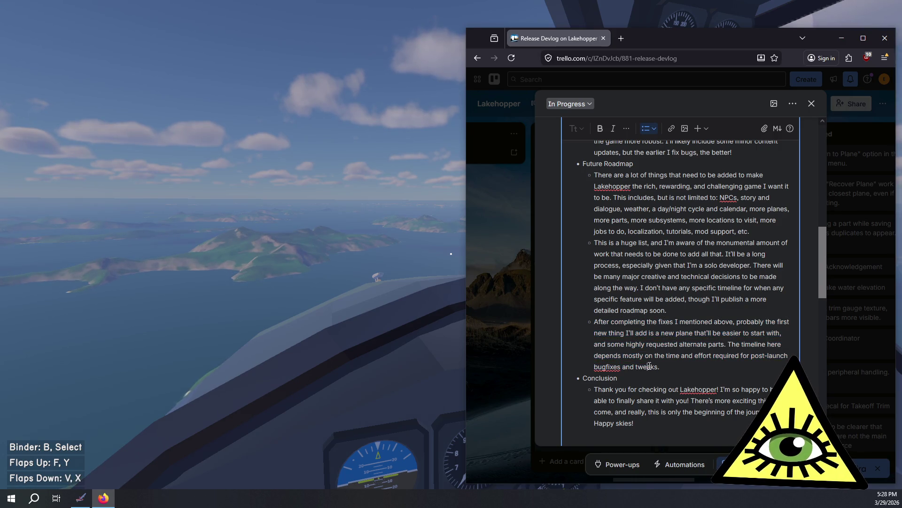
pyautogui.moveTo(651, 367); pyautogui.dragTo(627, 324)
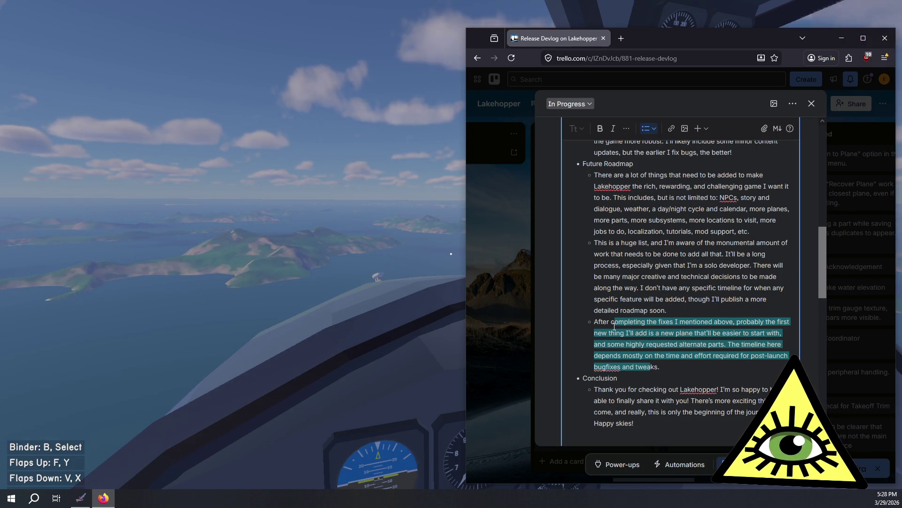
pyautogui.moveTo(616, 328); pyautogui.dragTo(615, 344)
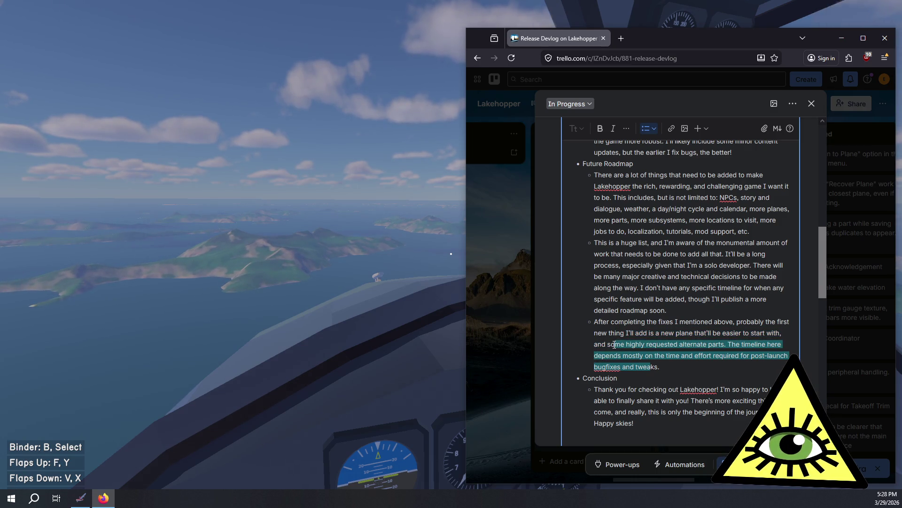
pyautogui.scroll(-2, 648, 330)
pyautogui.click(649, 330)
pyautogui.moveTo(648, 330)
pyautogui.mouseDown()
pyautogui.moveTo(653, 295)
pyautogui.moveTo(629, 288)
pyautogui.moveTo(659, 282)
pyautogui.mouseUp()
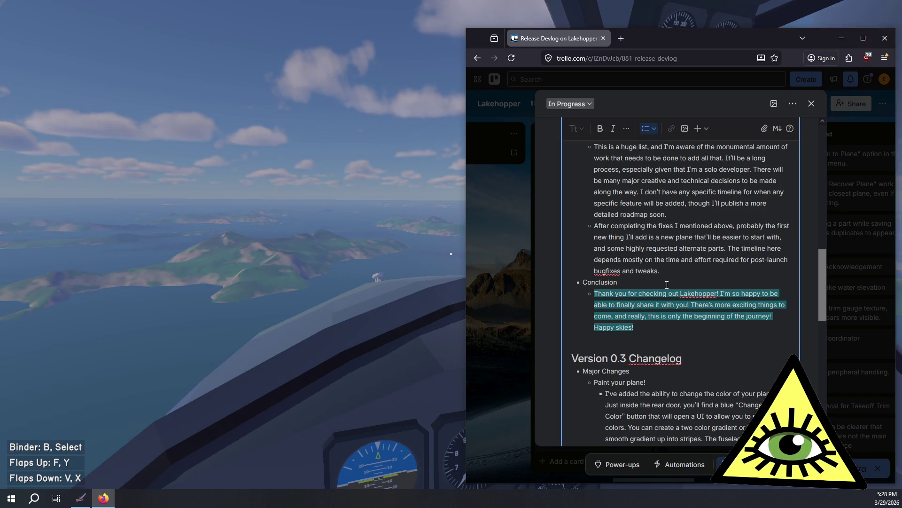
pyautogui.click(666, 286)
# Step: Delete 'break' and the extra words before 'stripes' in the Paint your plane gradient sentence
pyautogui.scroll(-3, 676, 289)
pyautogui.moveTo(617, 250)
pyautogui.mouseDown()
pyautogui.moveTo(771, 251)
pyautogui.moveTo(706, 261)
pyautogui.moveTo(774, 261)
pyautogui.moveTo(656, 276)
pyautogui.mouseUp()
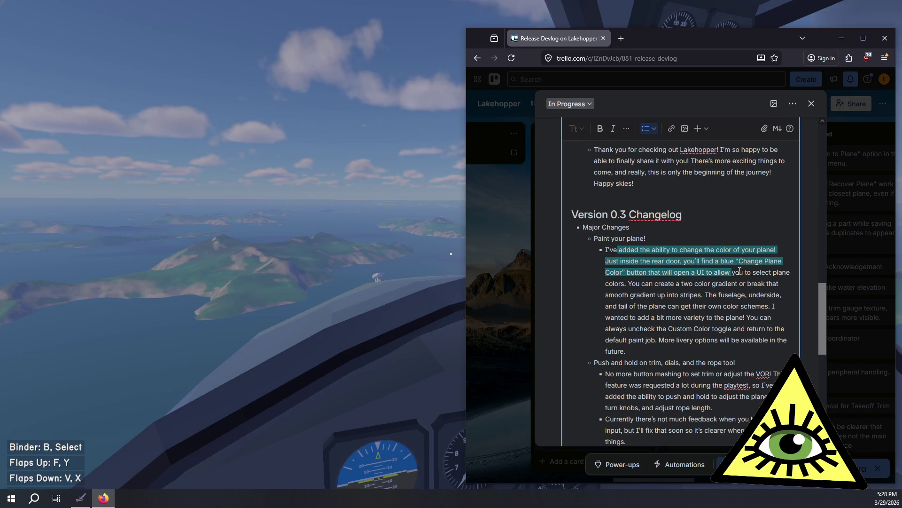
pyautogui.moveTo(783, 276); pyautogui.dragTo(707, 283)
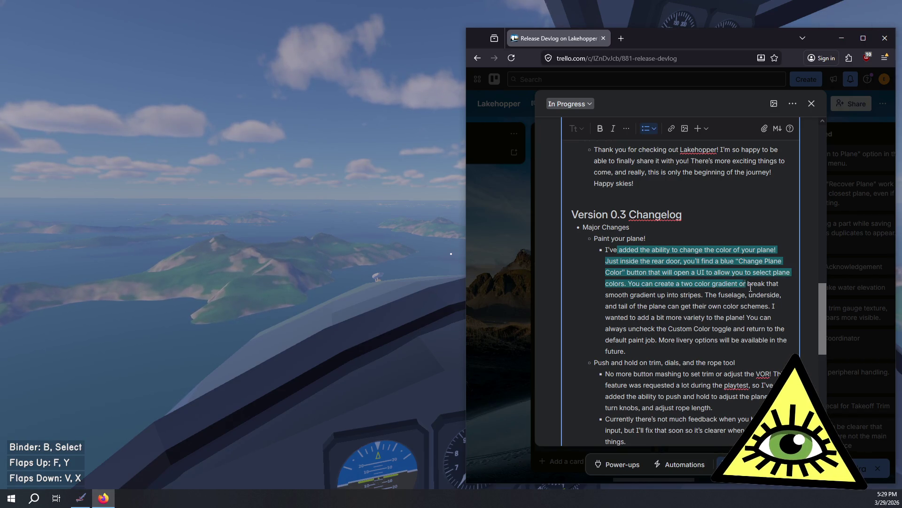
pyautogui.moveTo(767, 285)
pyautogui.mouseDown()
pyautogui.moveTo(705, 296)
pyautogui.moveTo(761, 286)
pyautogui.mouseUp()
pyautogui.click(761, 286)
pyautogui.doubleClick(759, 284)
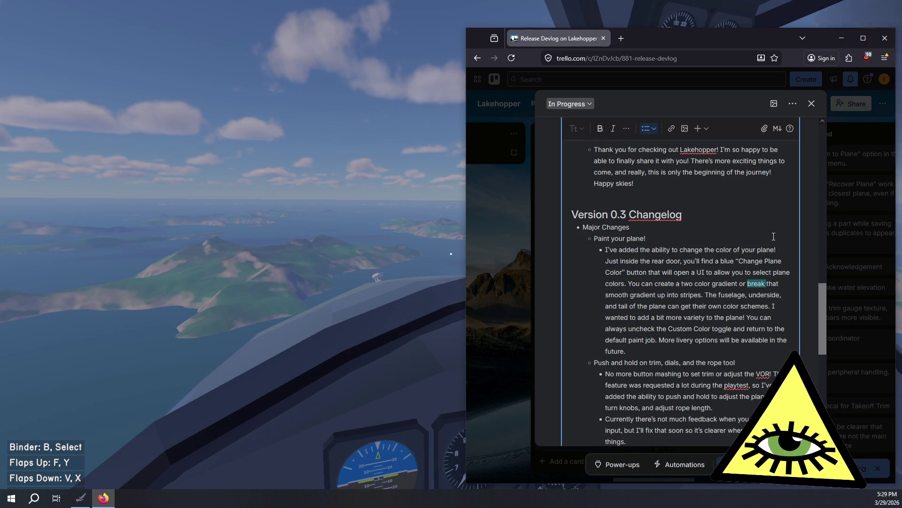
pyautogui.press('Delete')
pyautogui.press('Delete')
pyautogui.press('Delete')
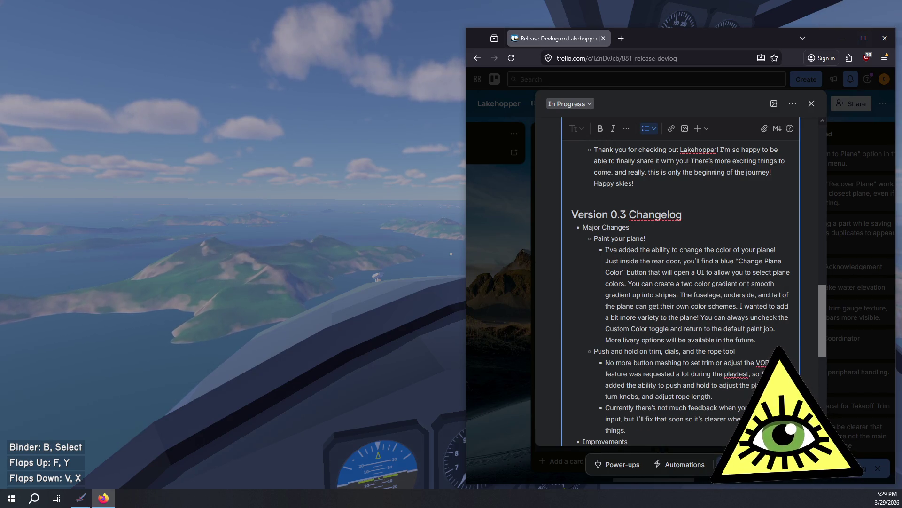
pyautogui.hotkey('ctrl', 'Delete')
pyautogui.hotkey('ctrl', 'Delete')
pyautogui.hotkey('ctrl', 'Delete')
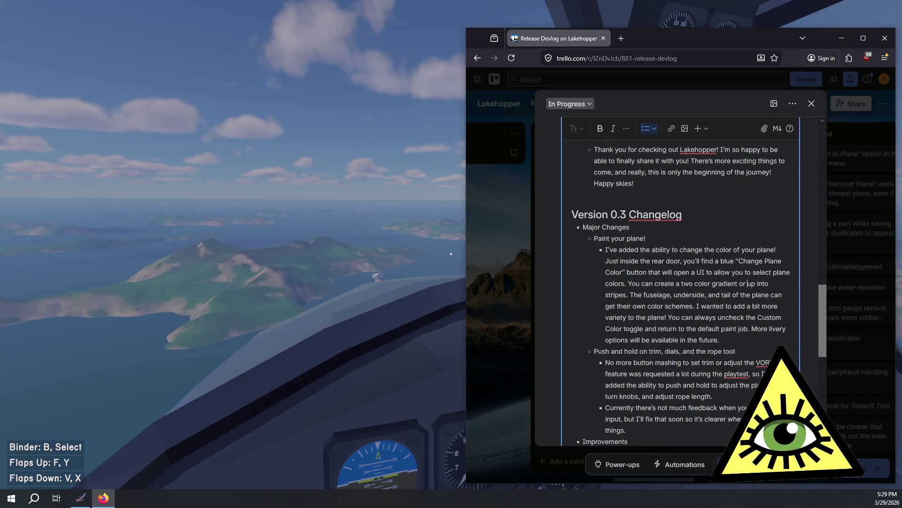
pyautogui.hotkey('ctrl', 'Delete')
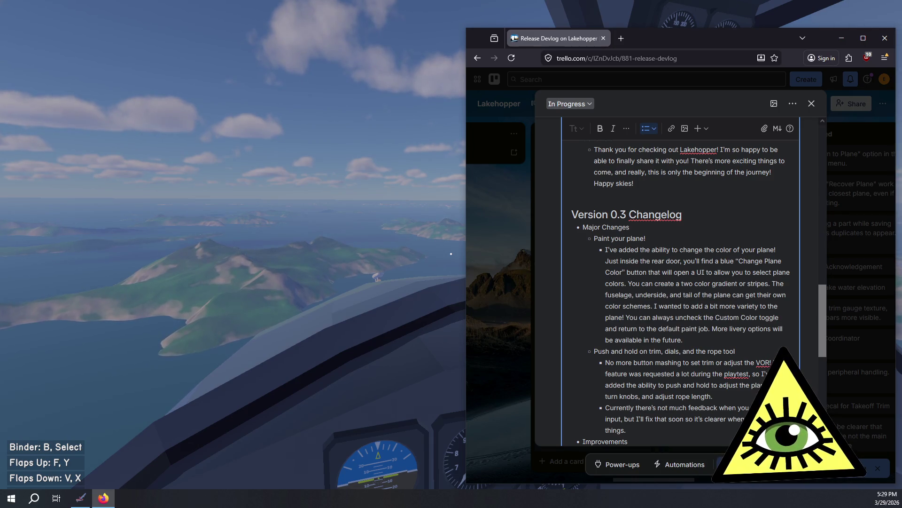
# Step: Insert 'generate' and 'from those two colors' around 'stripes', and add 'and customization'
pyautogui.write('generate ')
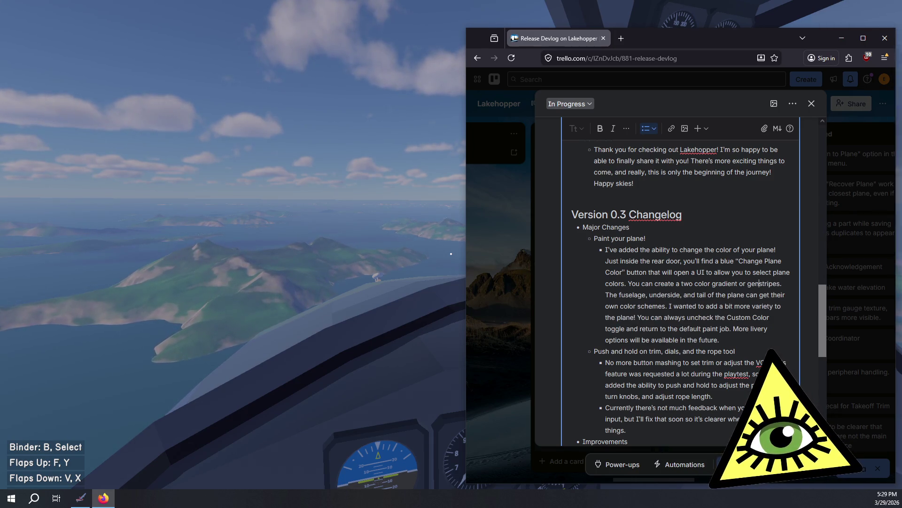
pyautogui.write('s')
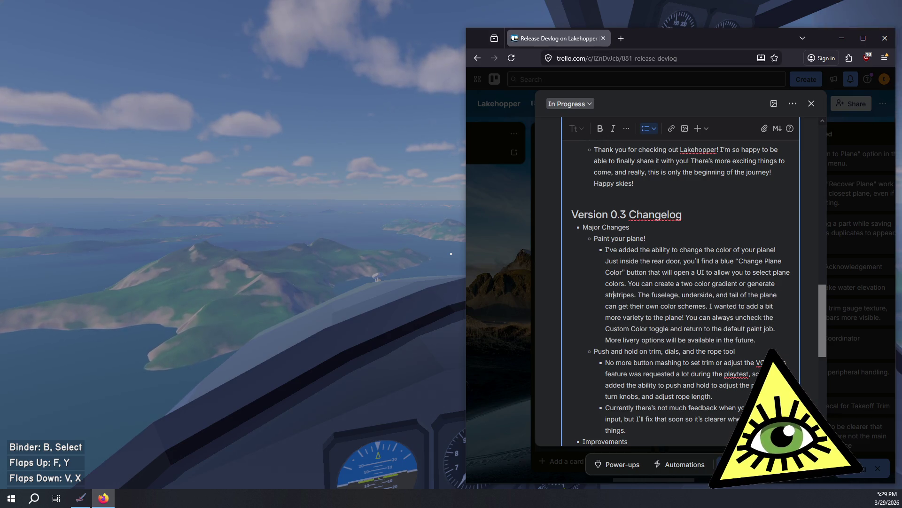
pyautogui.press('BackSpace')
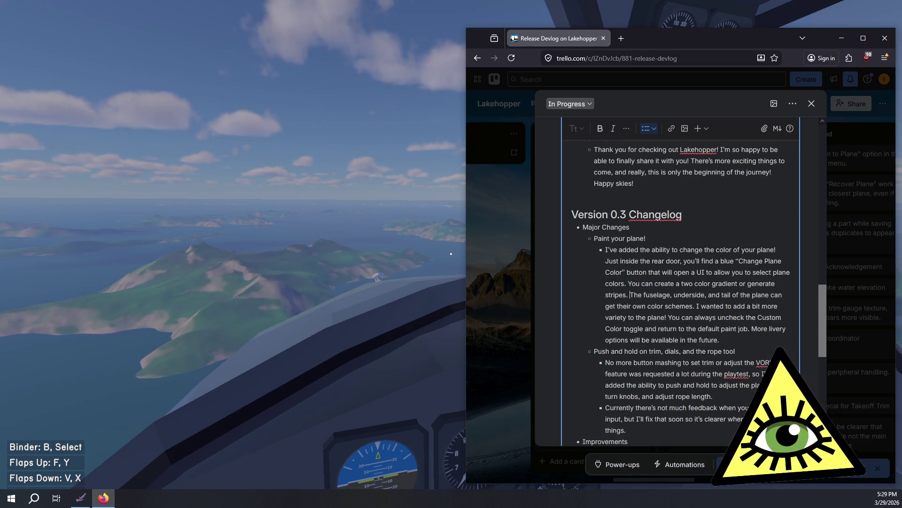
pyautogui.press('Left')
pyautogui.write('from those')
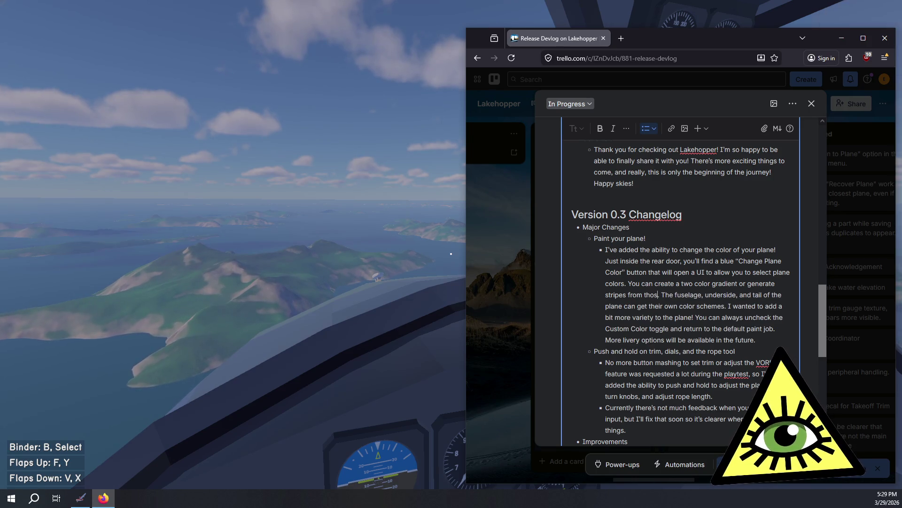
pyautogui.write(' two colors')
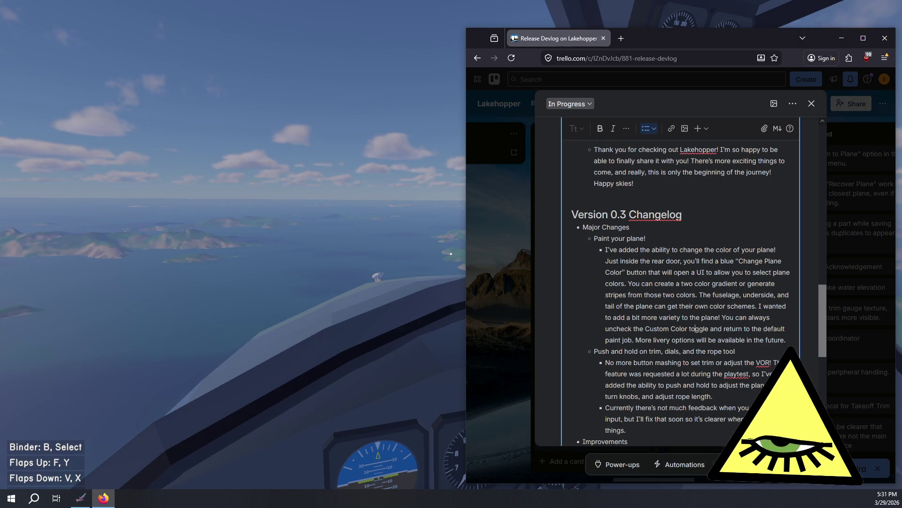
pyautogui.write('and')
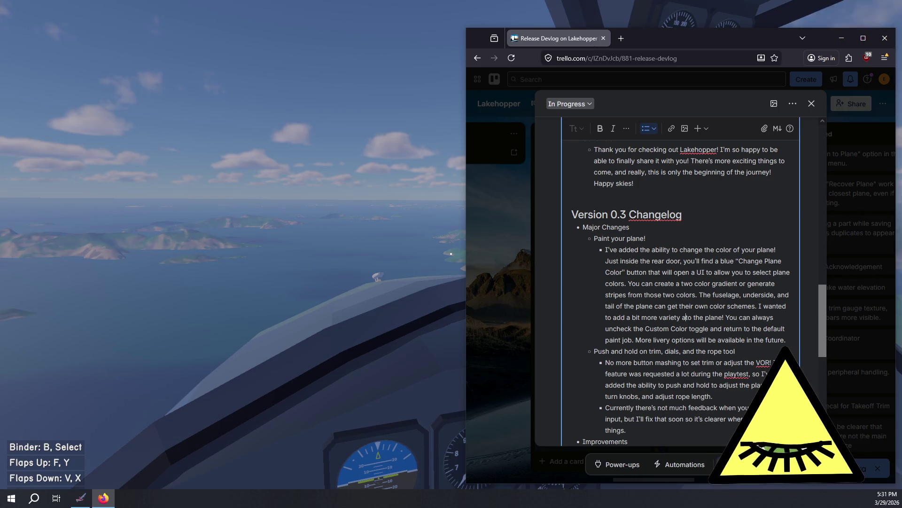
pyautogui.write(' customization')
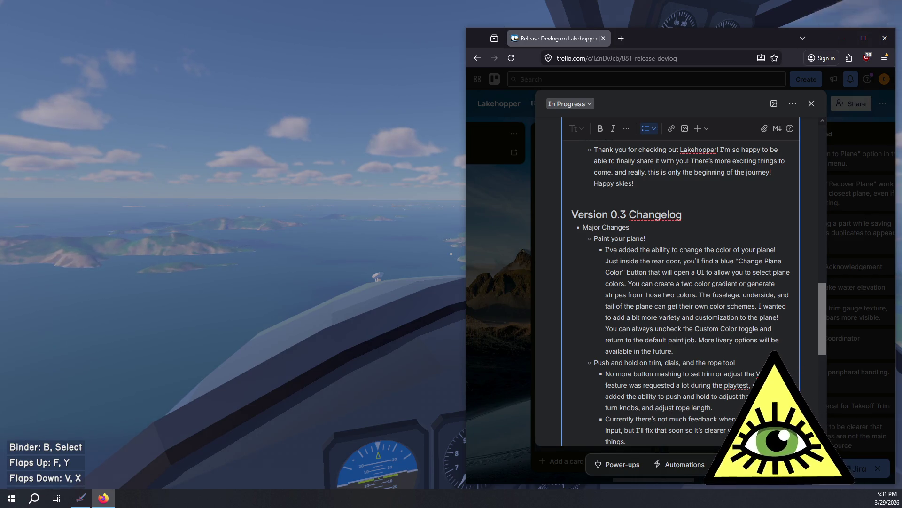
pyautogui.hotkey('alt', 'Tab')
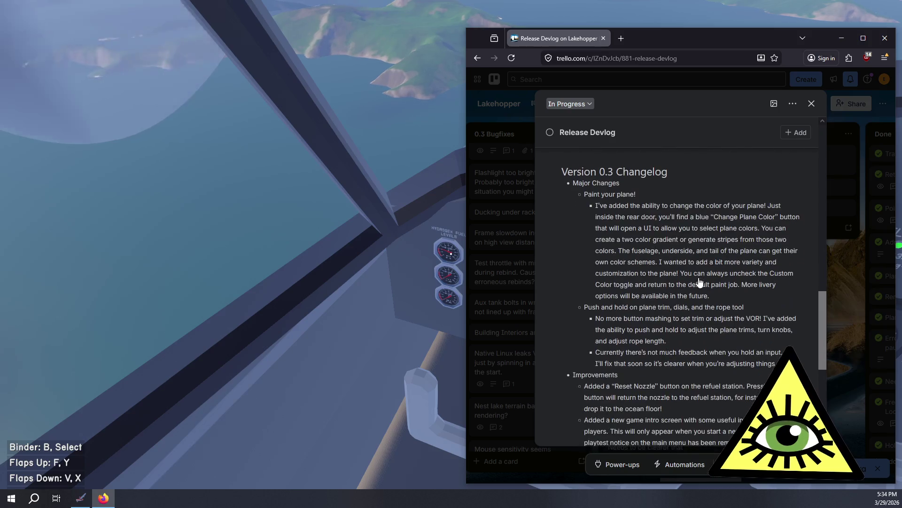
# Step: Return Lakehopper to fullscreen, then bring the Release Devlog card back over it
pyautogui.scroll(-10, 677, 226)
pyautogui.click(382, 299)
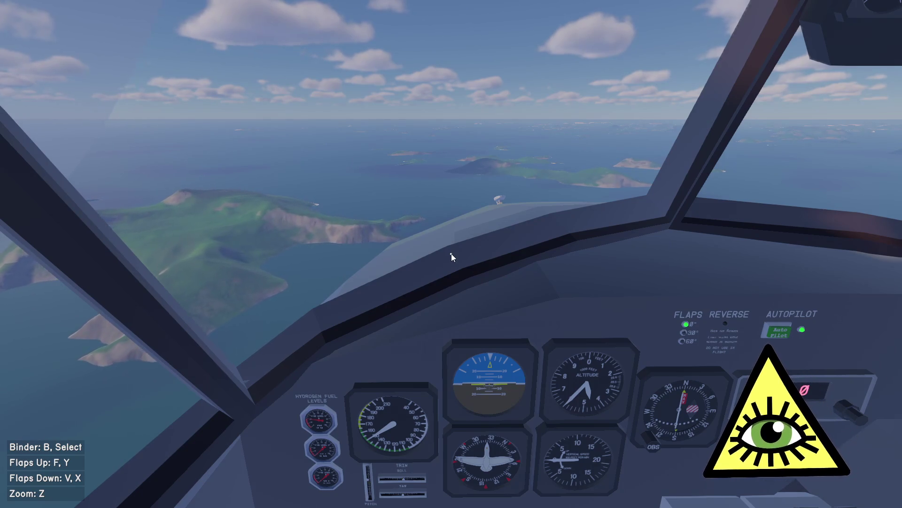
pyautogui.hotkey('alt', 'Tab')
pyautogui.scroll(10, 634, 229)
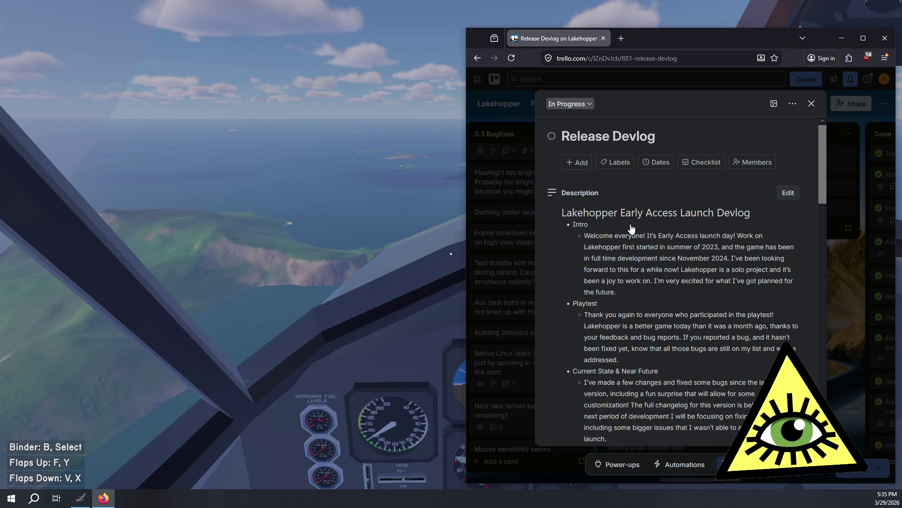
pyautogui.click(426, 263)
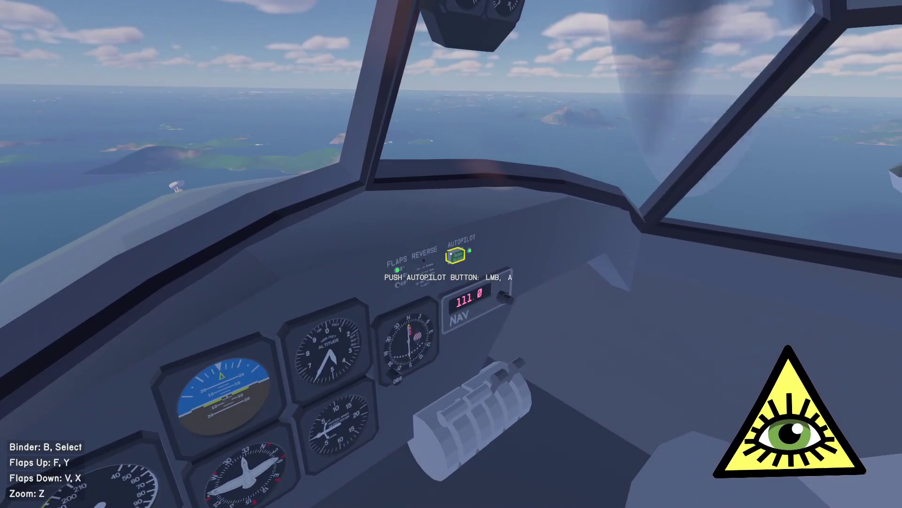
# Step: Turn off the autopilot, glance at the Release Devlog card, then go back to the flight
pyautogui.click(454, 255)
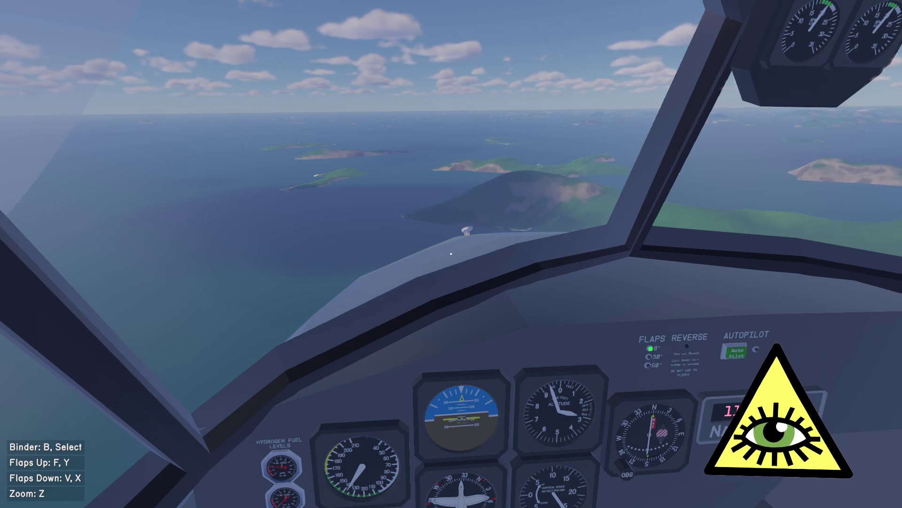
pyautogui.hotkey('alt', 'Tab')
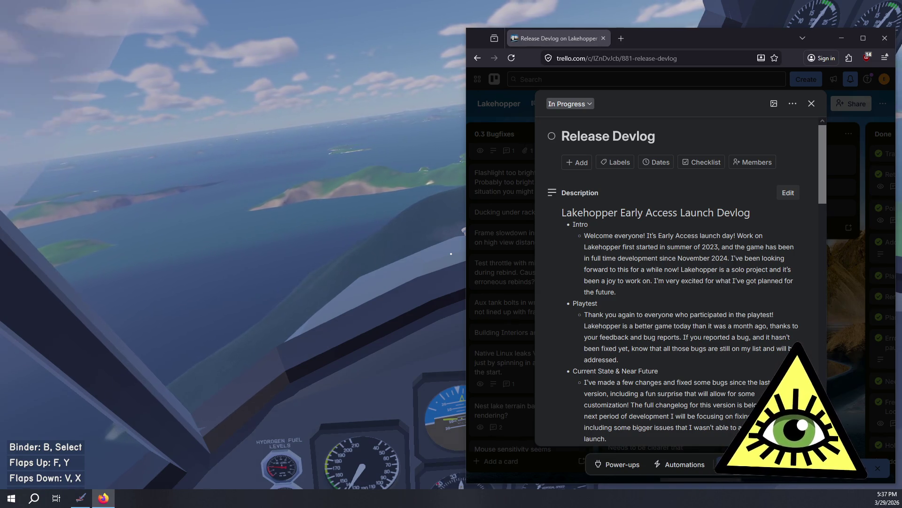
pyautogui.hotkey('alt', 'Tab')
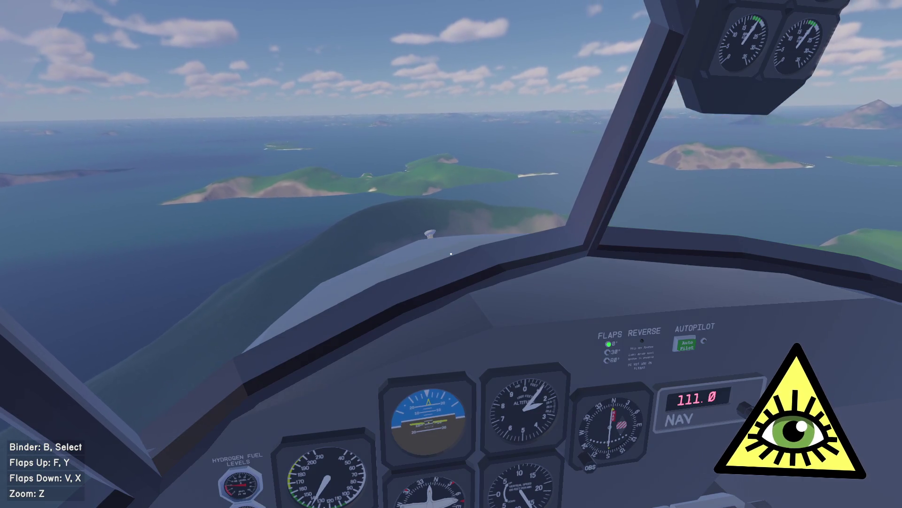
# Step: Roll the plane to the right with the D key
pyautogui.press('d')
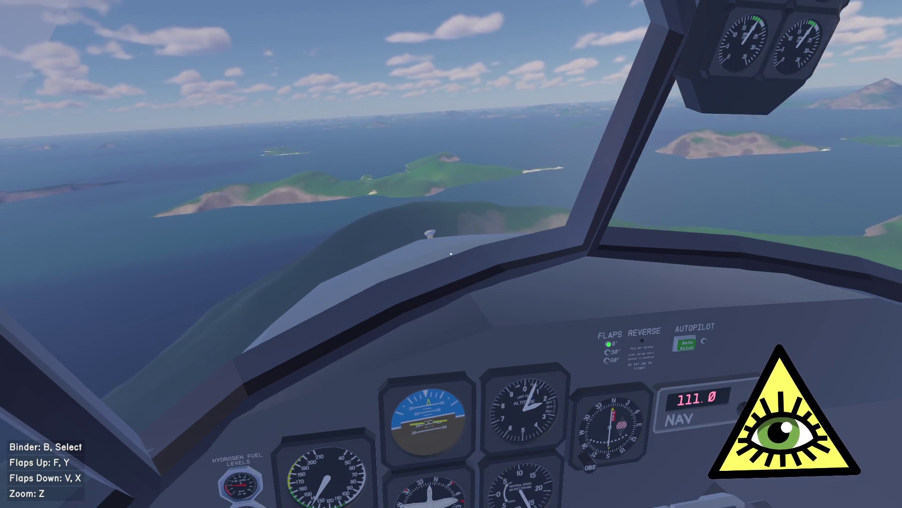